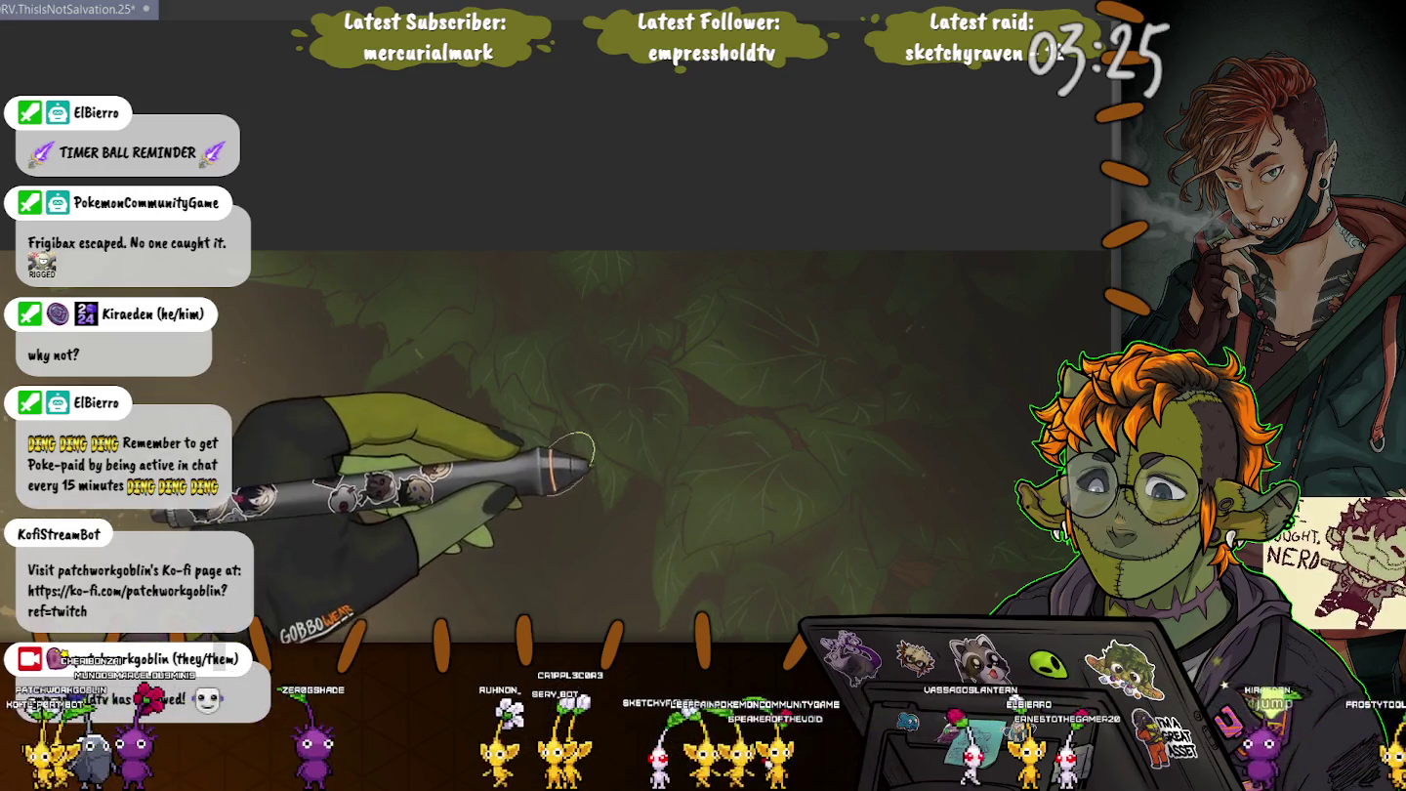
Save the goblin hand painting file with Ctrl+S
key(ctrl+s)
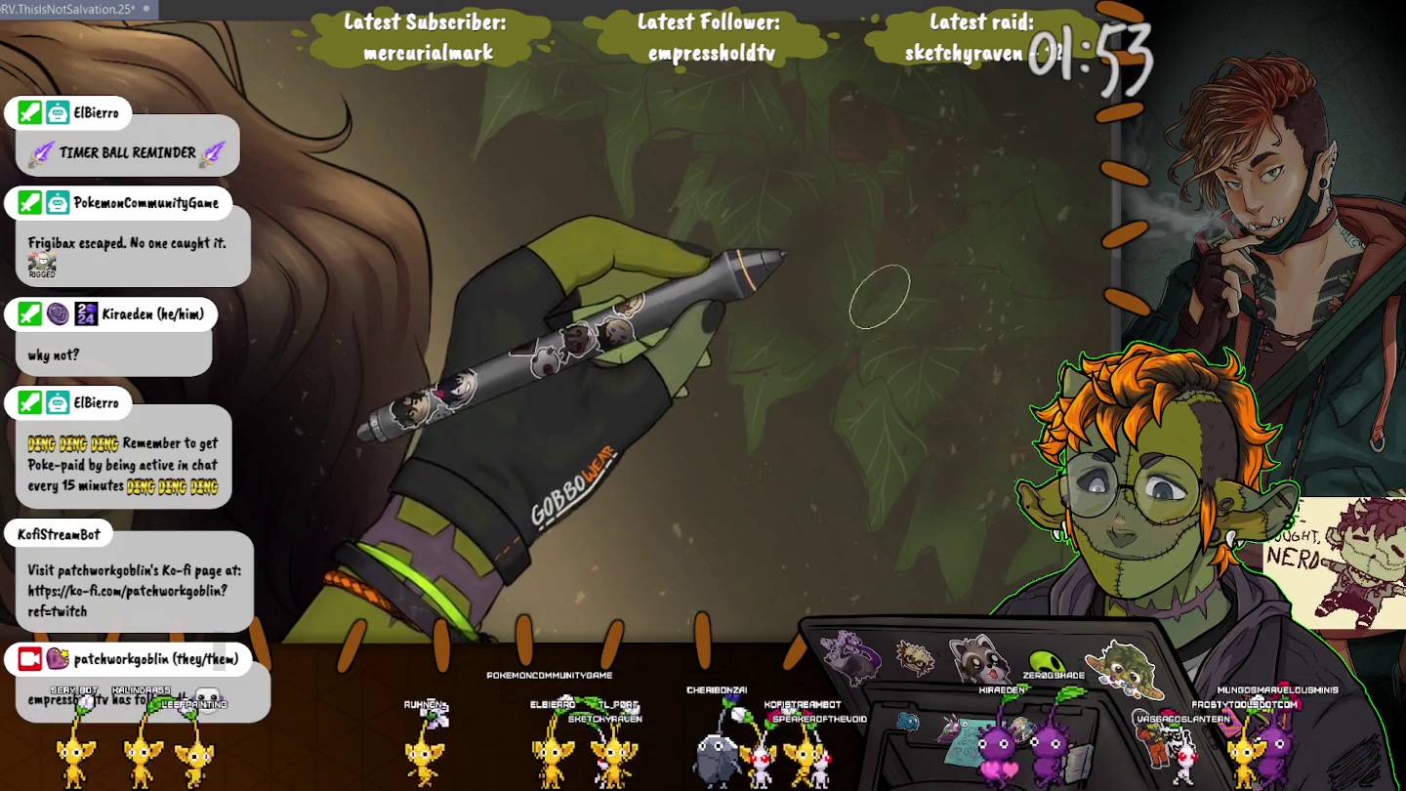
Pan the canvas so the ivy leaves left of the gloved hand fill the view
drag(596, 185, 377, 142)
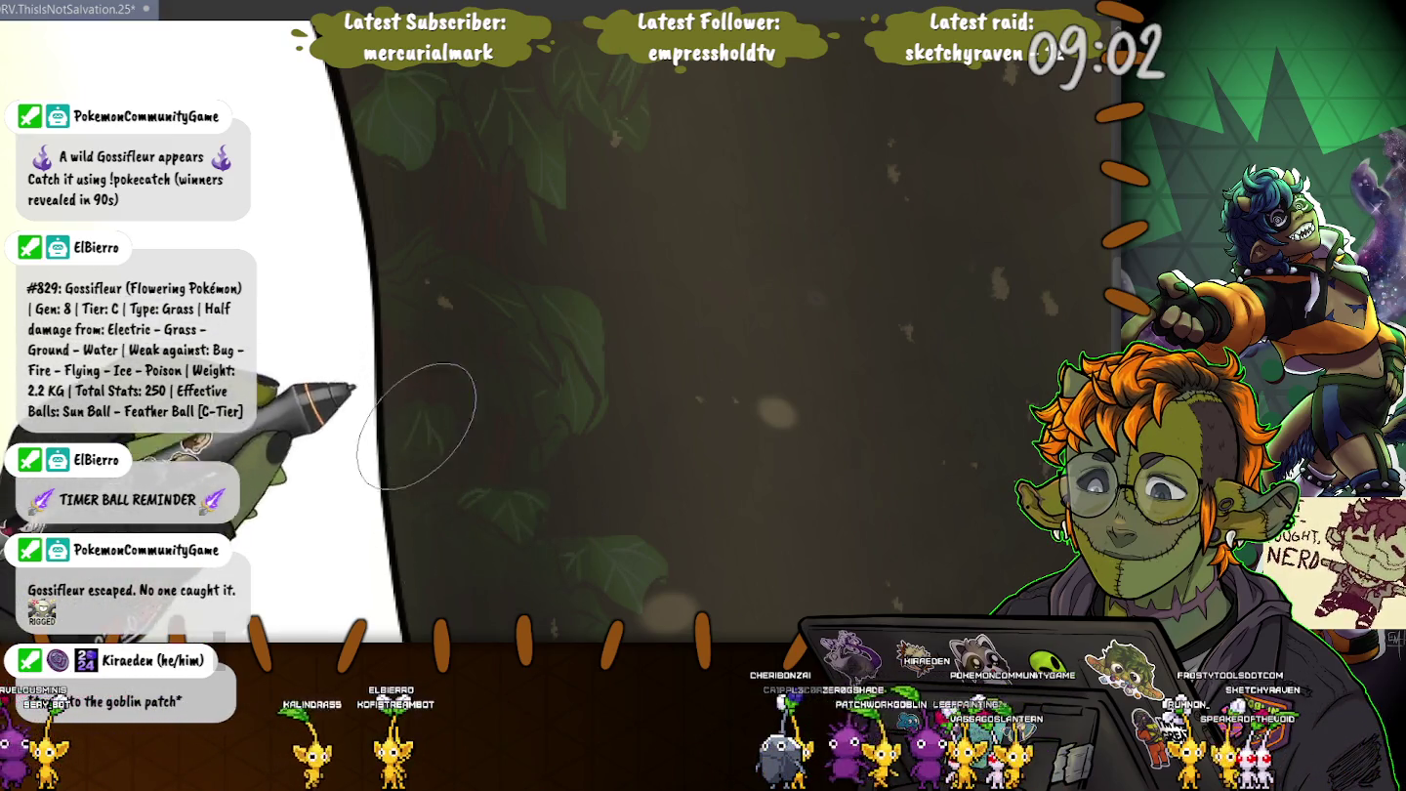
Pan toward the painting's left side and rotate the canvas to angle the hand for painting
drag(405, 409, 503, 415)
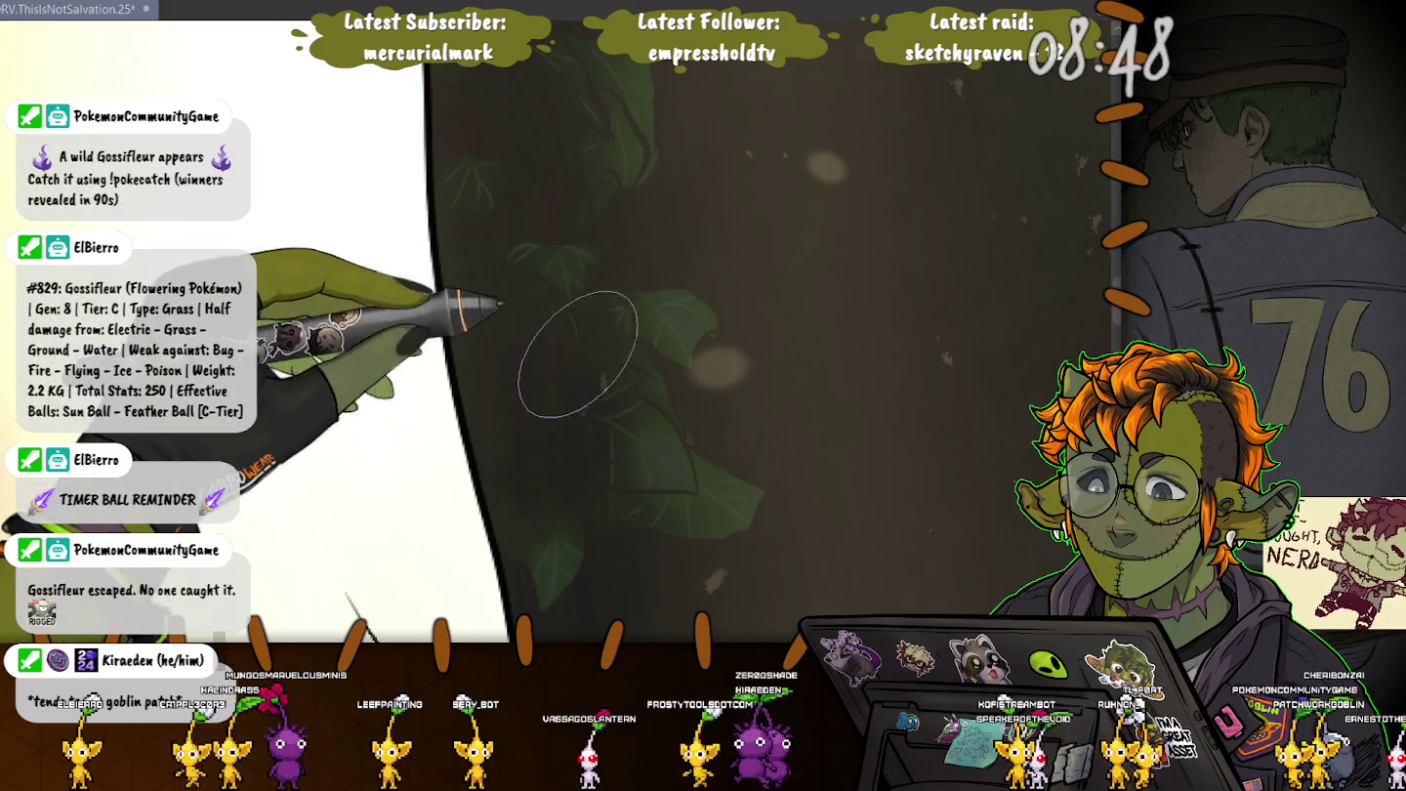
mouse_move(523, 391)
mouse_down()
mouse_move(449, 147)
mouse_move(456, 425)
mouse_up()
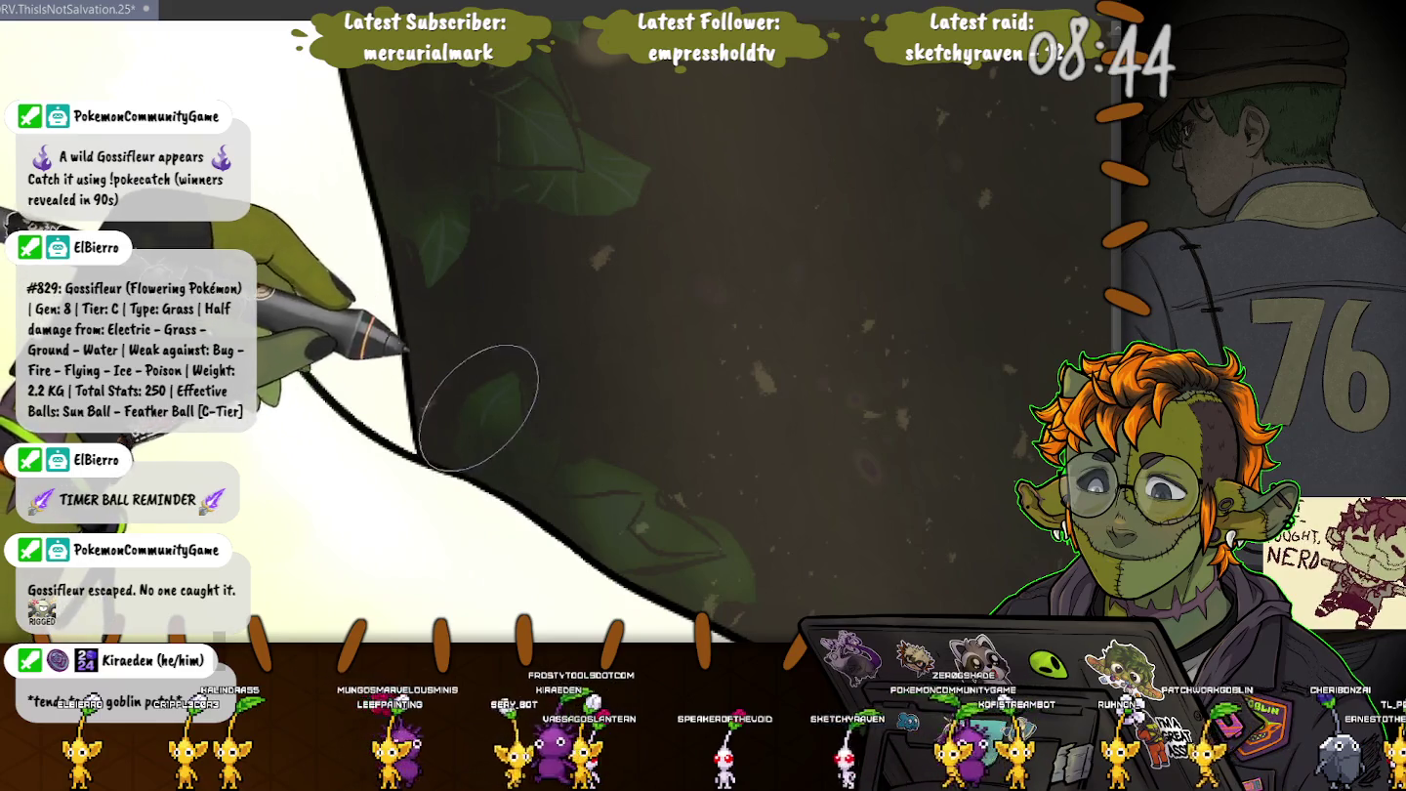